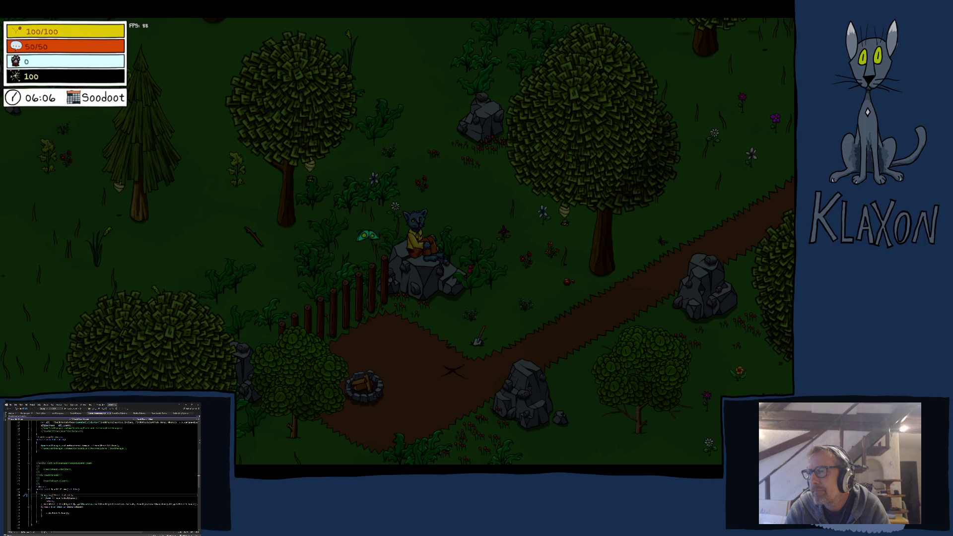
Step: Pause Klaxon to show the Pause menu over the forest scene
key("Escape")
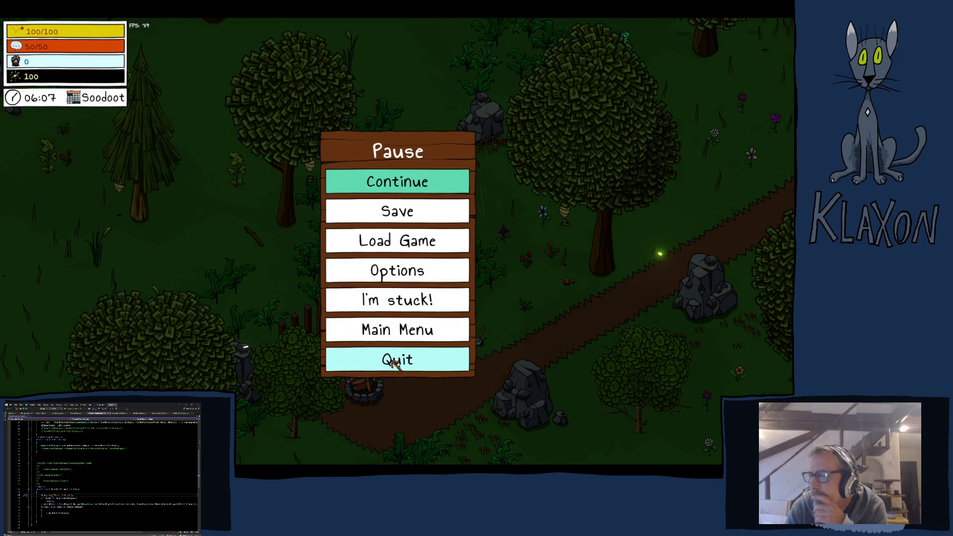
Step: Choose Quit from the Pause menu to bring up the saved-recently confirmation
left_click(392, 361)
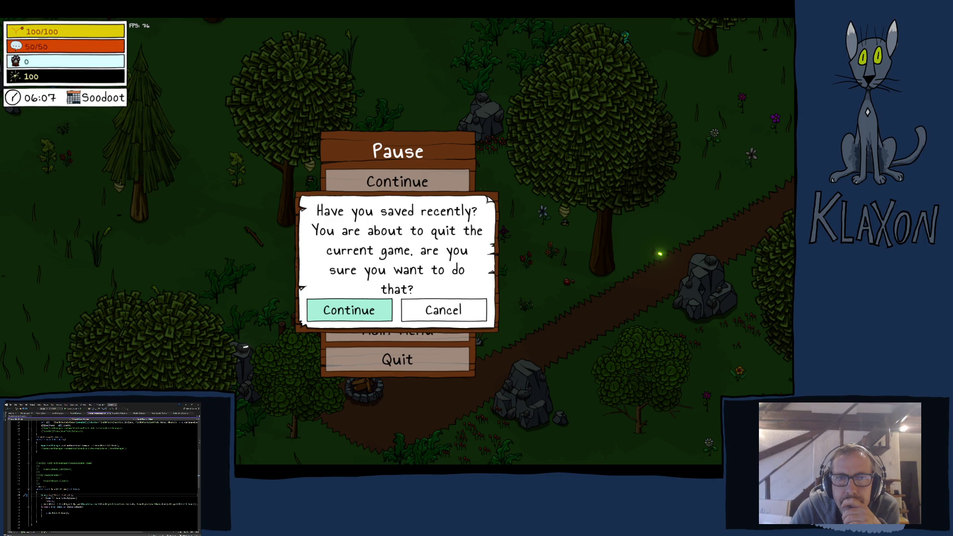
Step: Confirm the quit so Klaxon closes, returning to ResetAtDawnManager.cs in Visual Studio
key("Return")
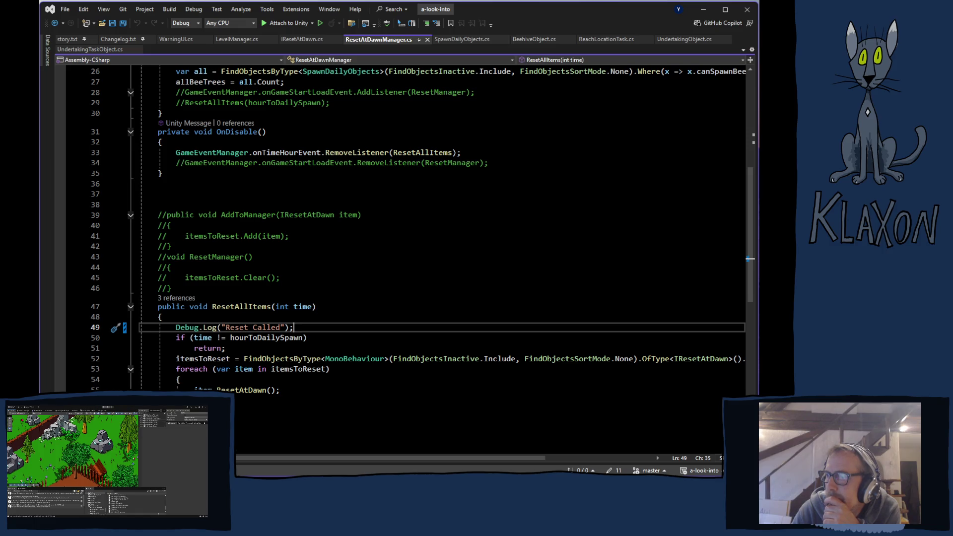
Step: Bring Unity to the front and close the Build Profiles window to reveal the scene
key("alt+Tab")
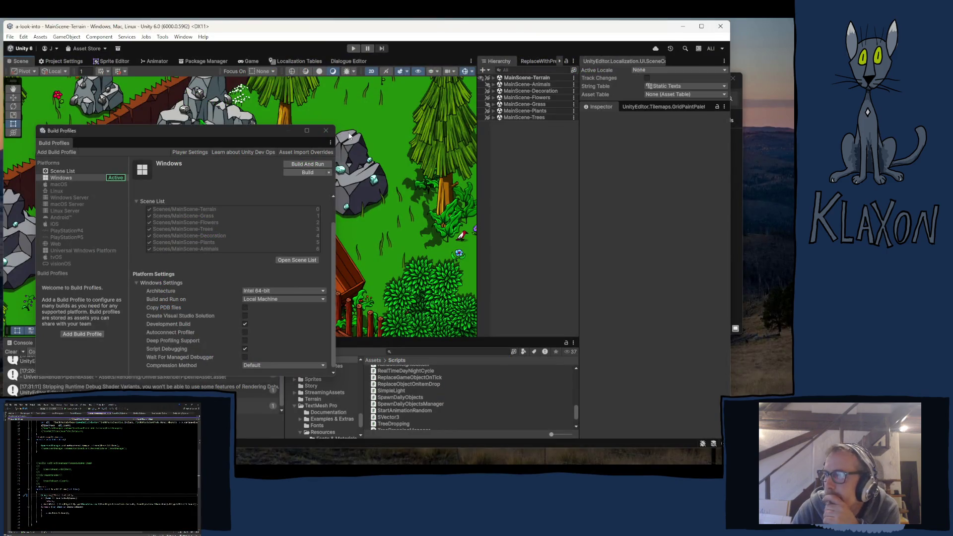
left_click(326, 130)
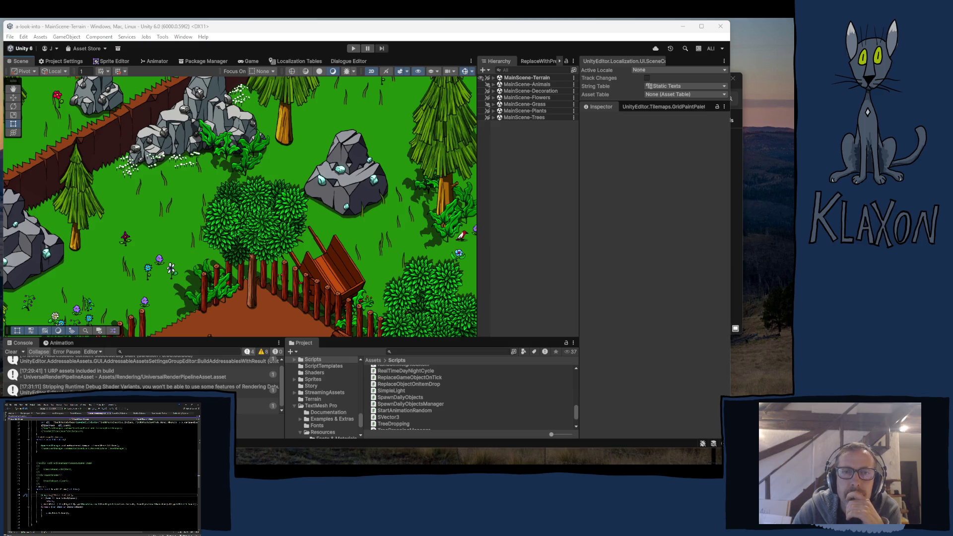
Step: Bring Visual Studio back, then minimize it to reveal the YouTube music video
key("super+shift+Right")
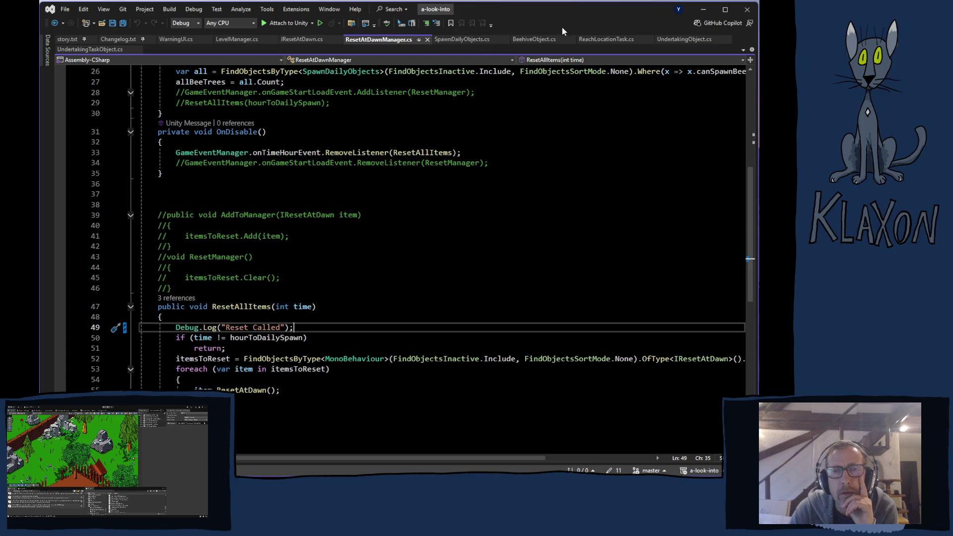
left_click(747, 9)
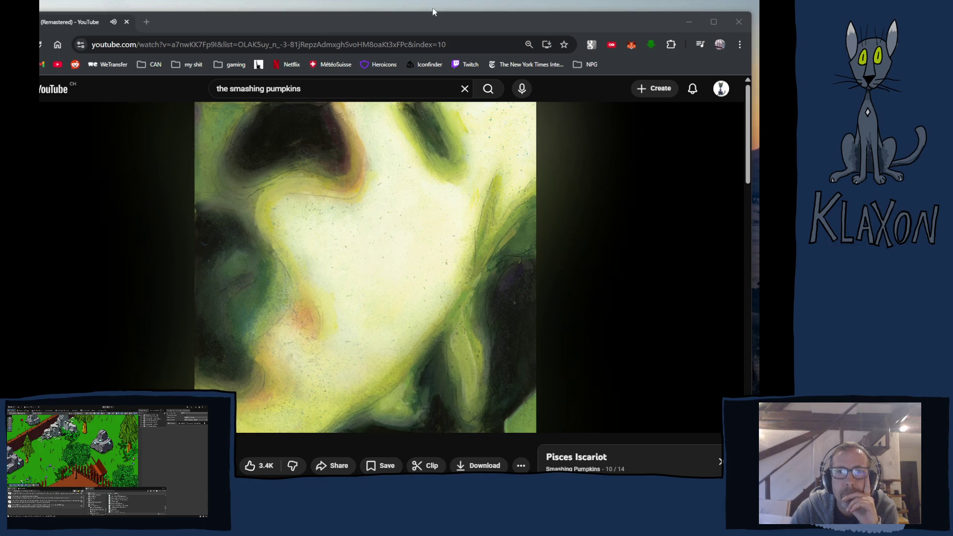
Step: Focus the YouTube browser window and nudge it slightly up and right
left_click(410, 23)
left_click_drag(408, 24, 414, 13)
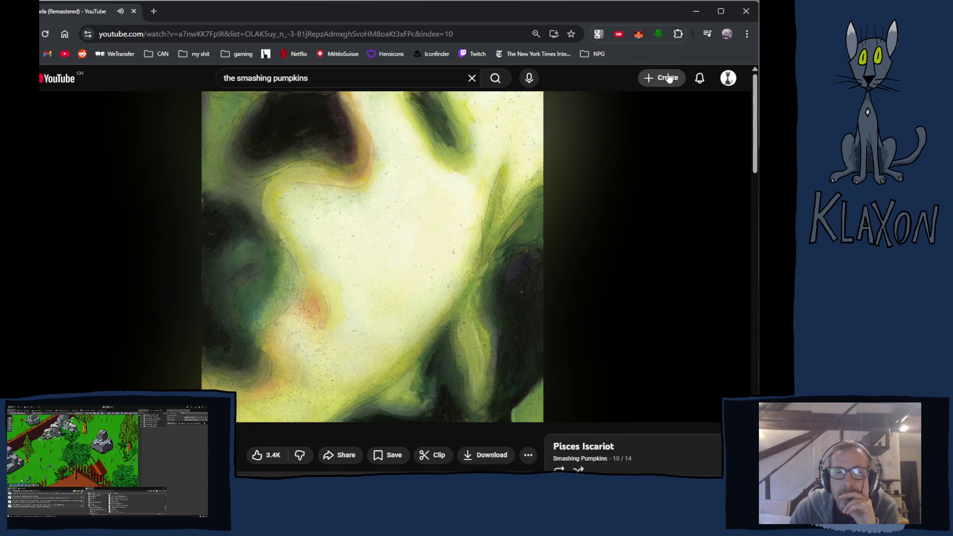
Step: Minimize the browser, maximize the Unity editor, and clear the Console messages
left_click(696, 11)
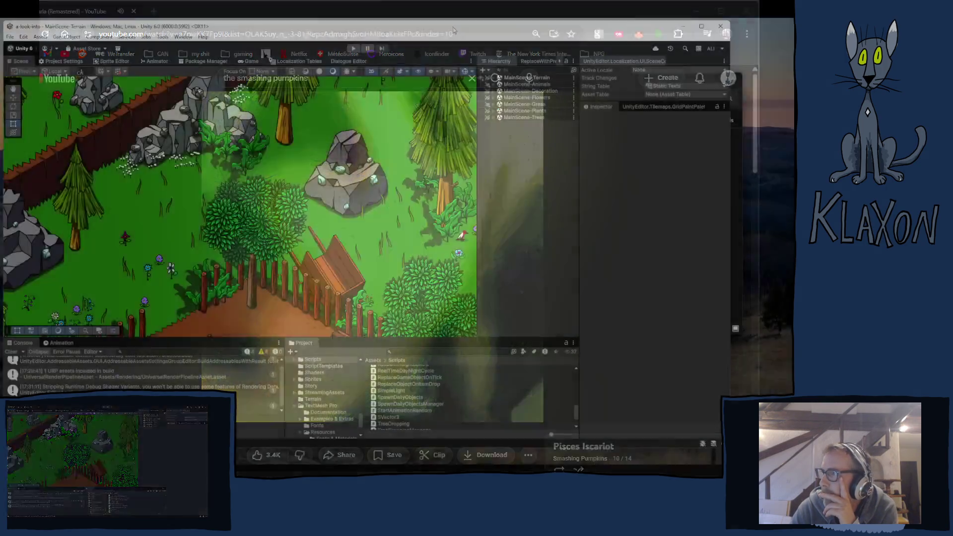
left_click(702, 27)
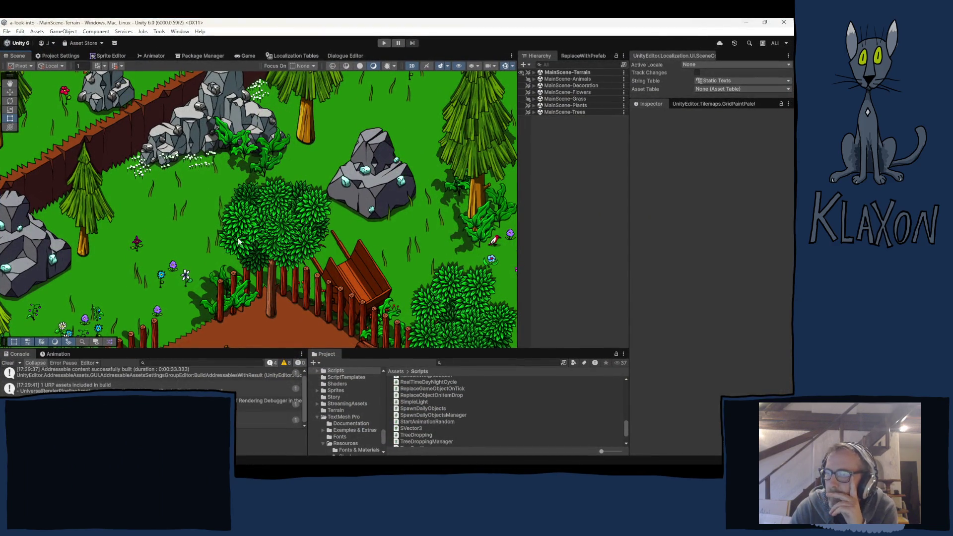
left_click(8, 363)
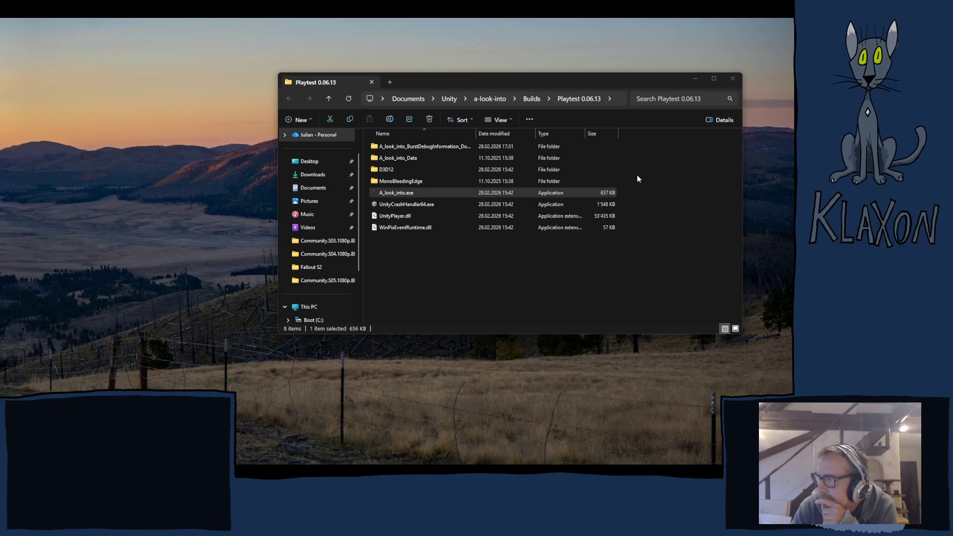
Step: Run A_look_into.exe from the Playtest 0.06.13 folder to load the title menu
double_click(386, 193)
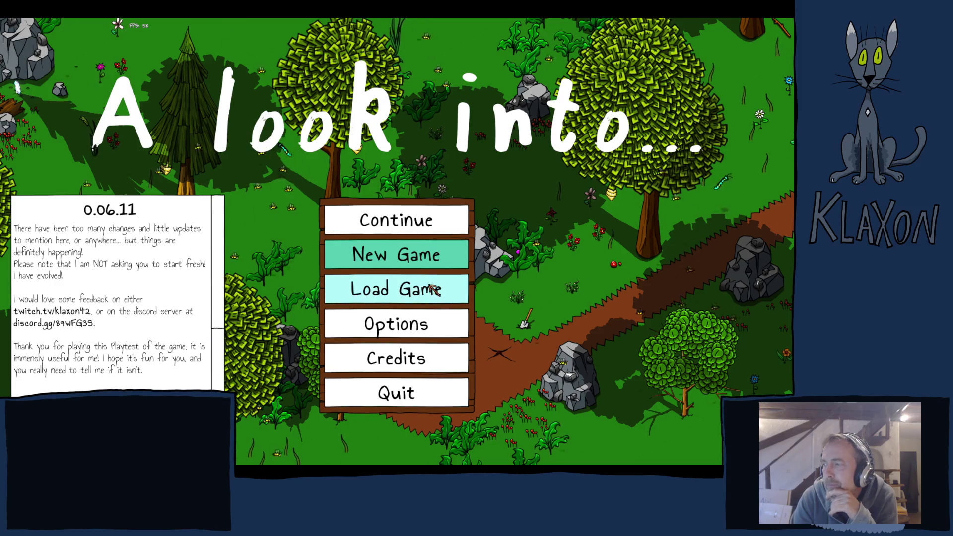
Step: Start a New Game, confirming the new save and accepting the default character
left_click(380, 257)
left_click(376, 312)
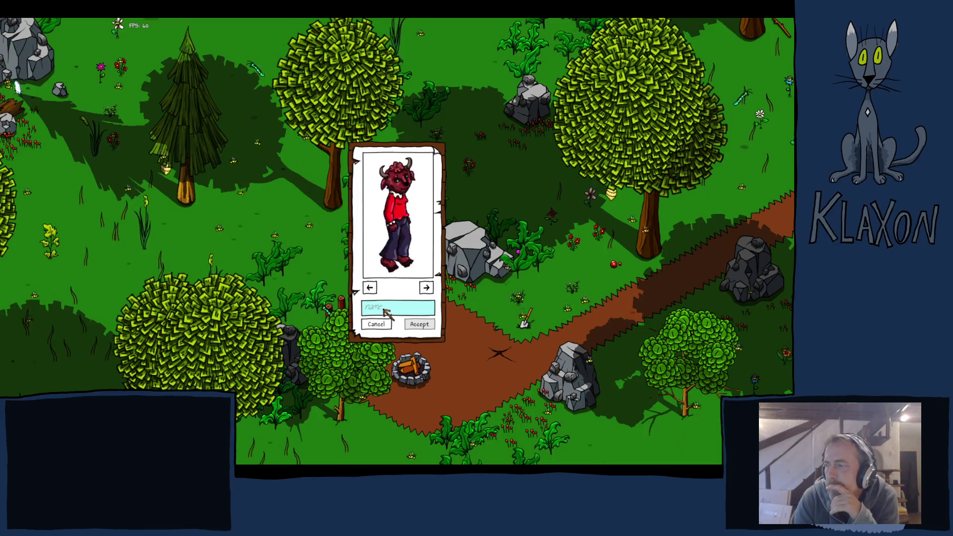
type("gdf")
left_click(418, 324)
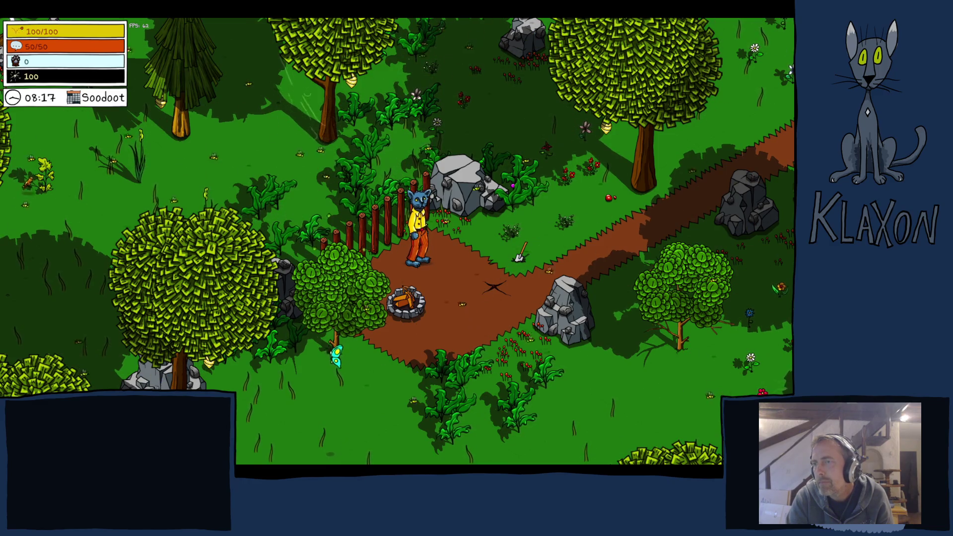
Step: Pause and quit to the Main Menu, confirming so the game closes
key("Escape")
left_click(375, 328)
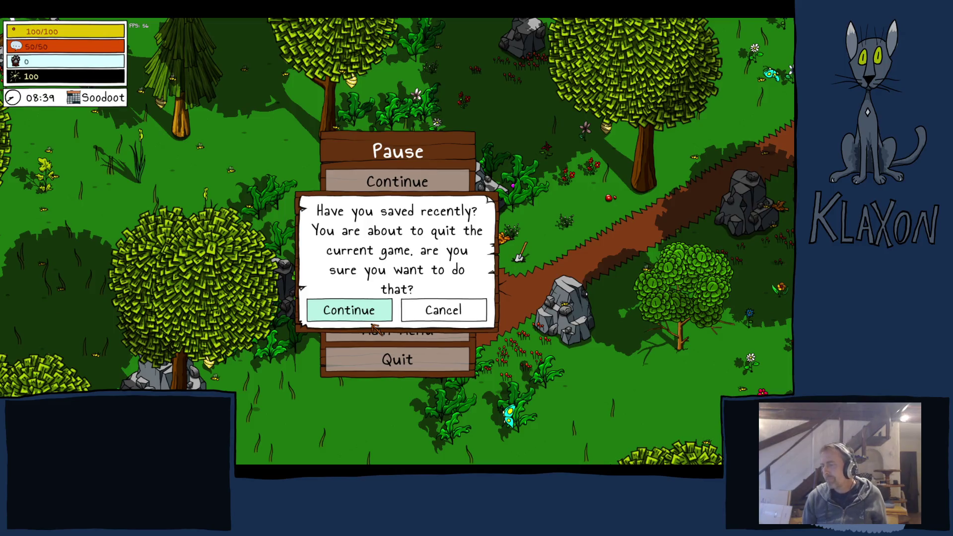
left_click(372, 320)
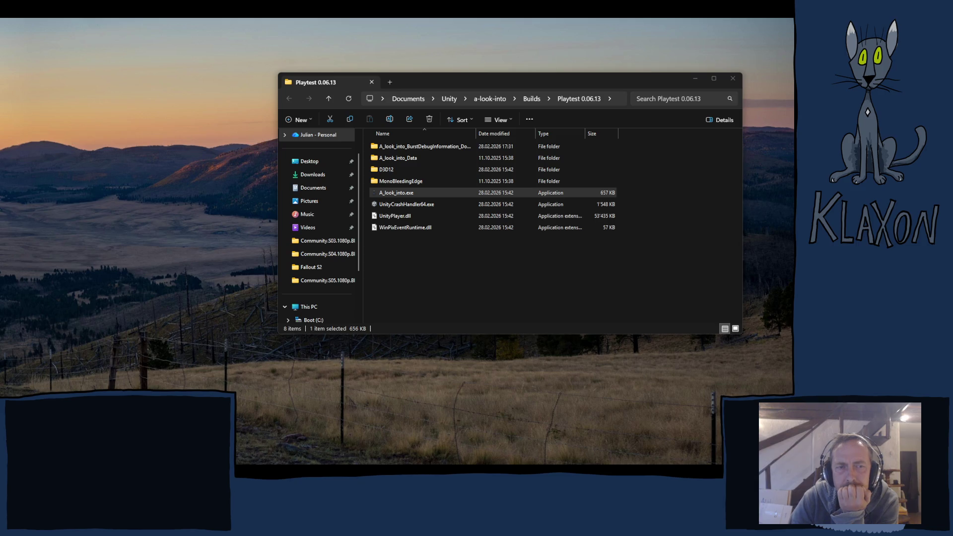
Step: Switch to the YouTube browser and scroll through the Starla (Remastered) comments, then back up
key("alt+Tab")
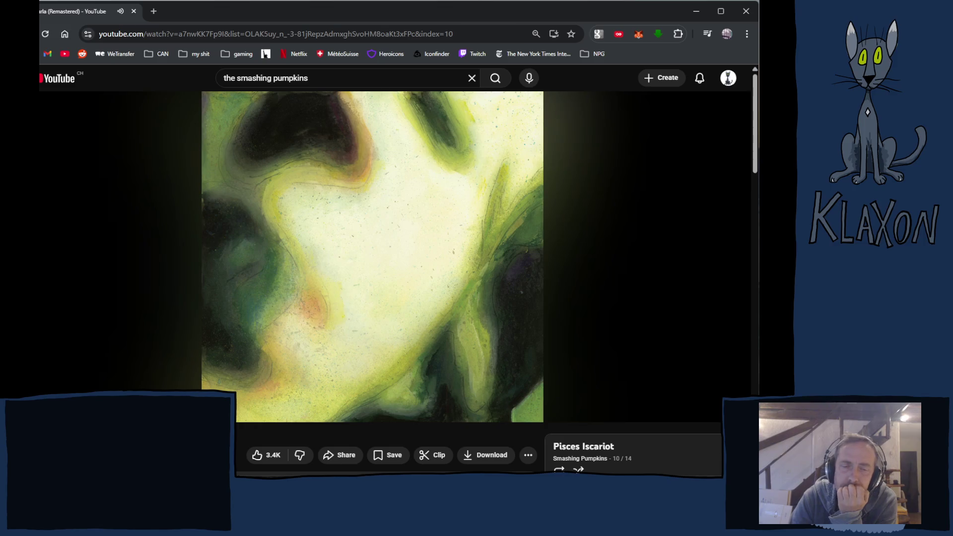
scroll(359, 235, "down", 6)
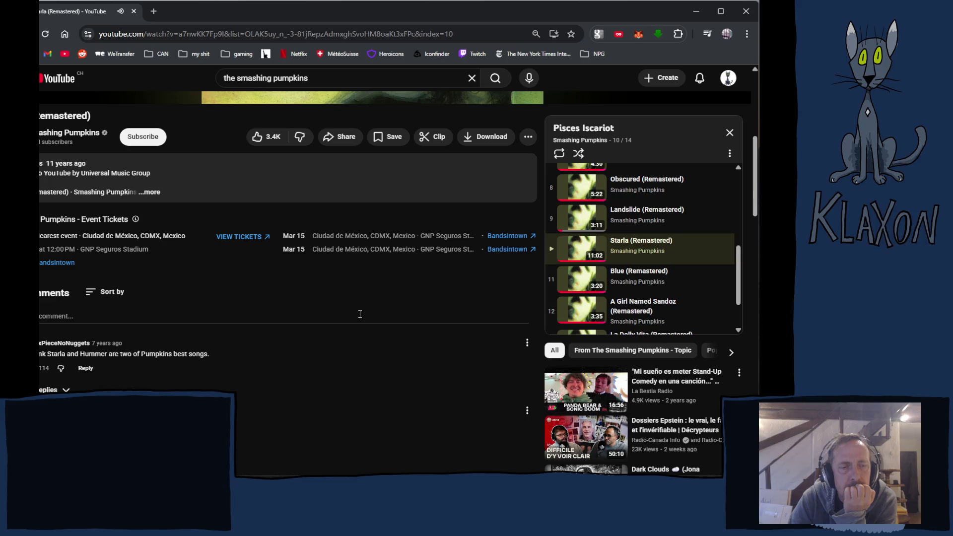
scroll(360, 313, "down", 1)
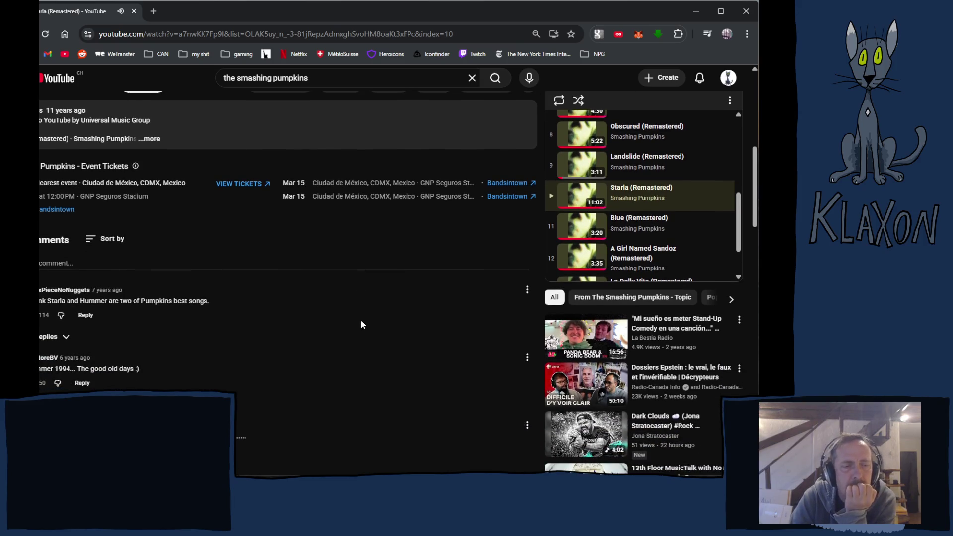
scroll(362, 321, "down", 3)
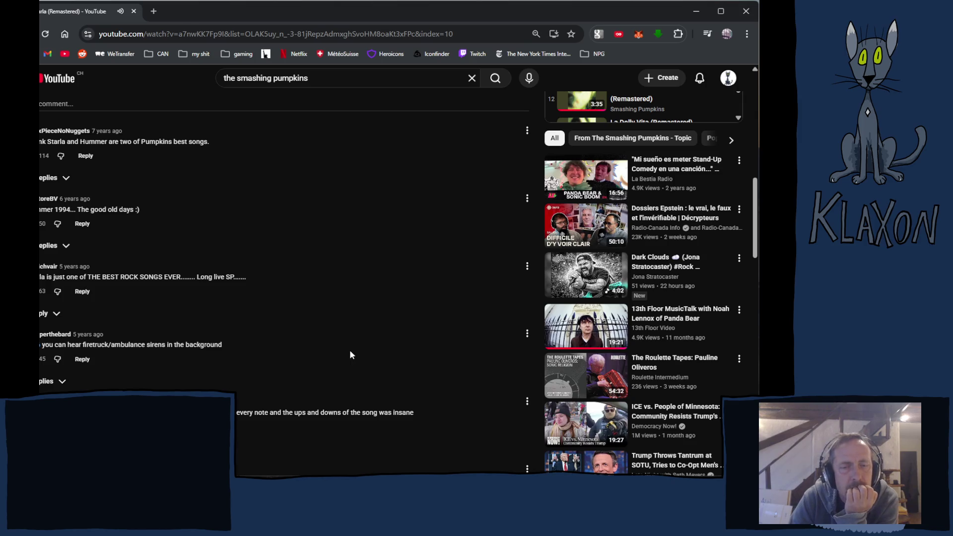
scroll(351, 355, "down", 2)
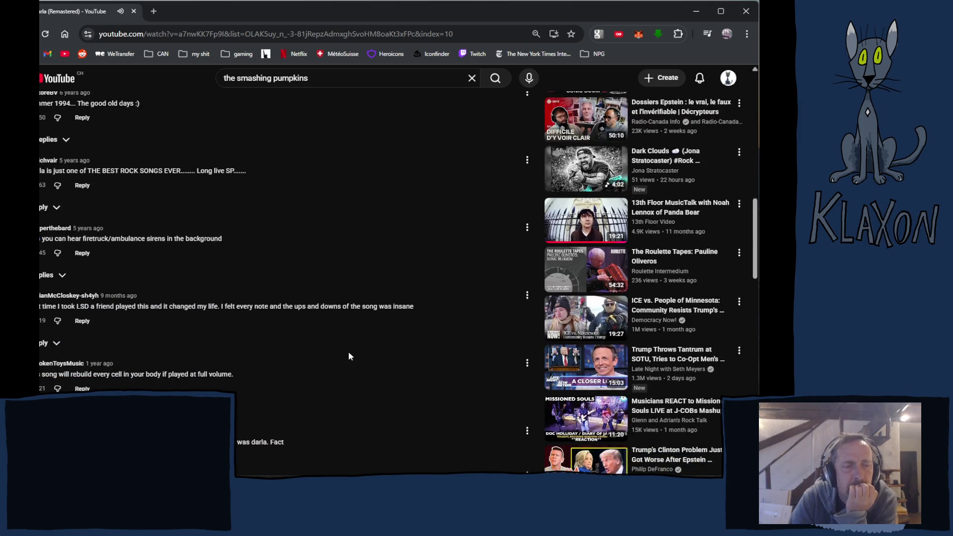
scroll(355, 362, "up", 10)
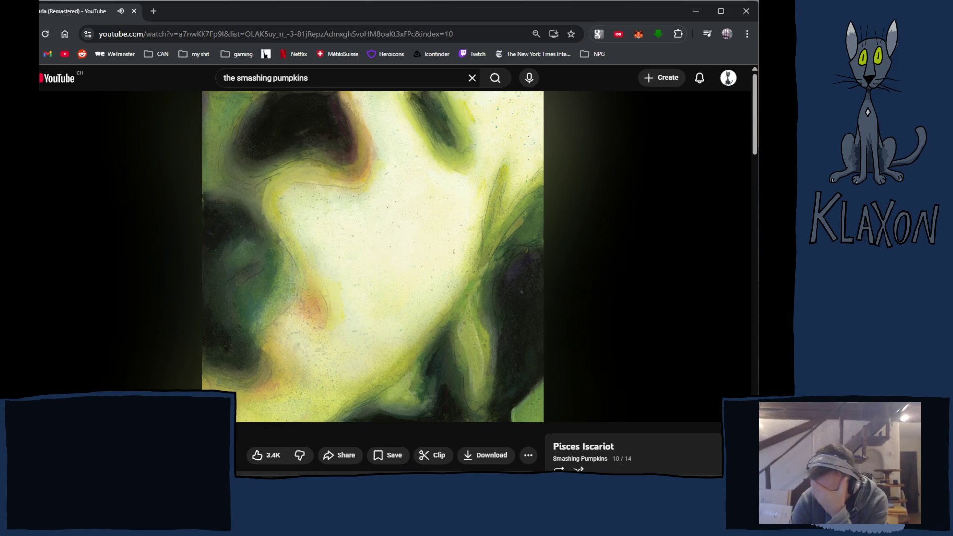
mouse_move(355, 323)
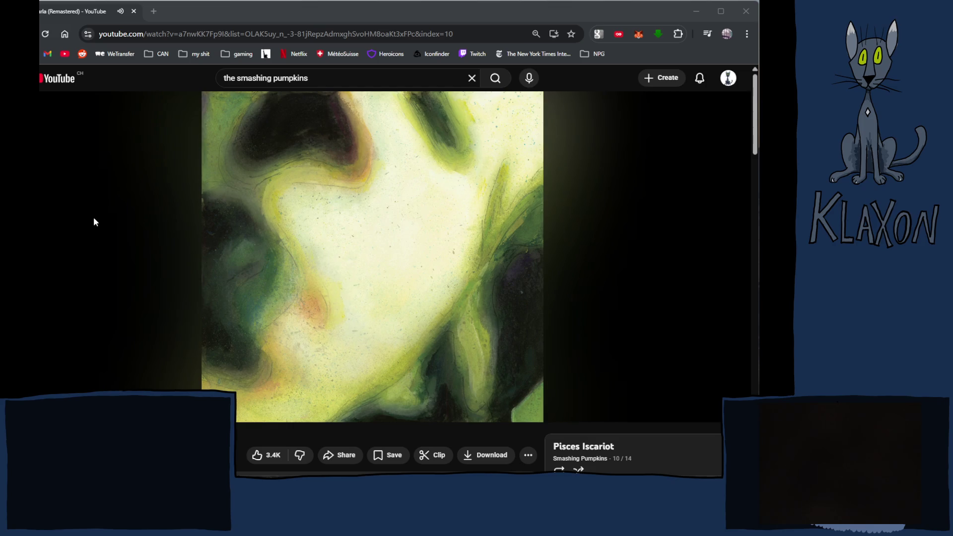
Step: Close the OBS preview context menu without choosing an option and bring the browser into focus
right_click(110, 182)
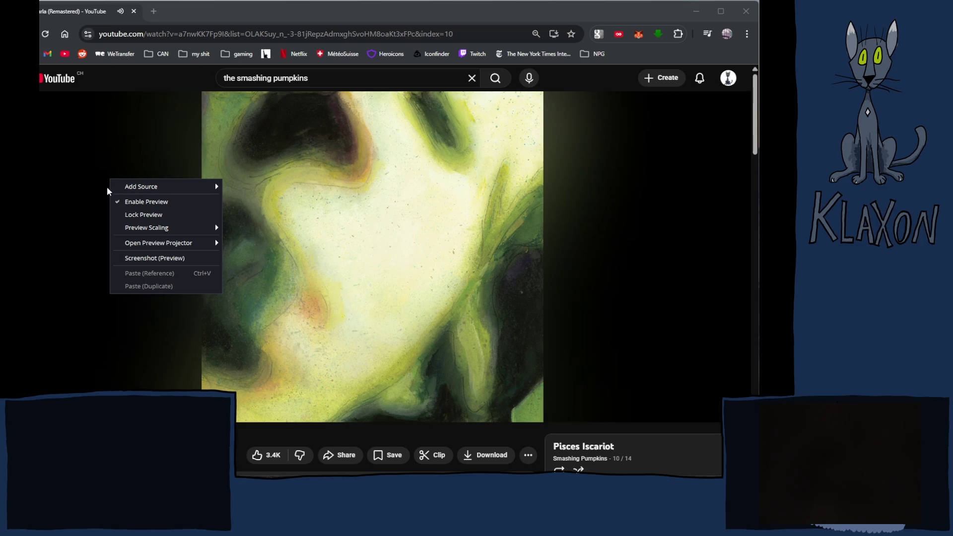
mouse_move(129, 244)
left_click(68, 240)
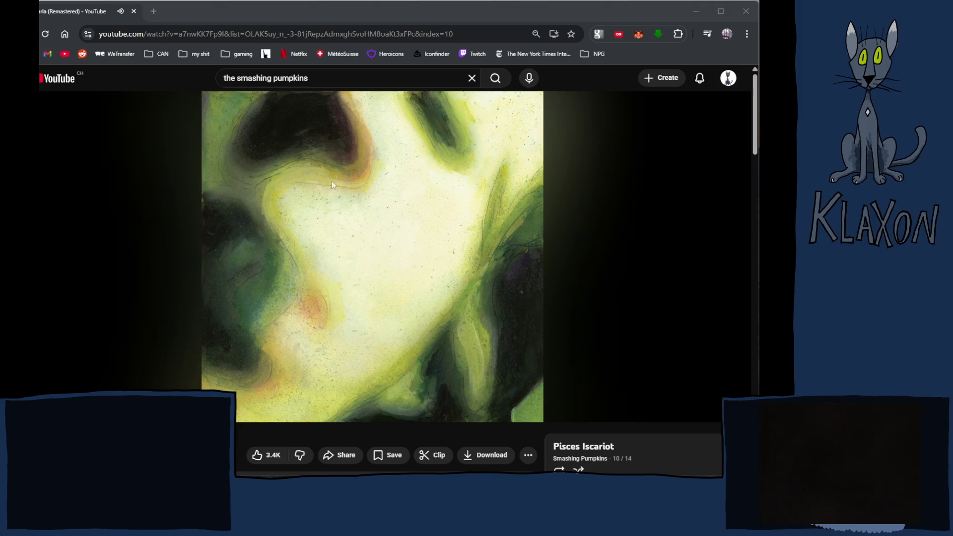
left_click(469, 12)
Step: Open a new File Explorer window, move it to the lower left, then bring the browser forward
key("super+e")
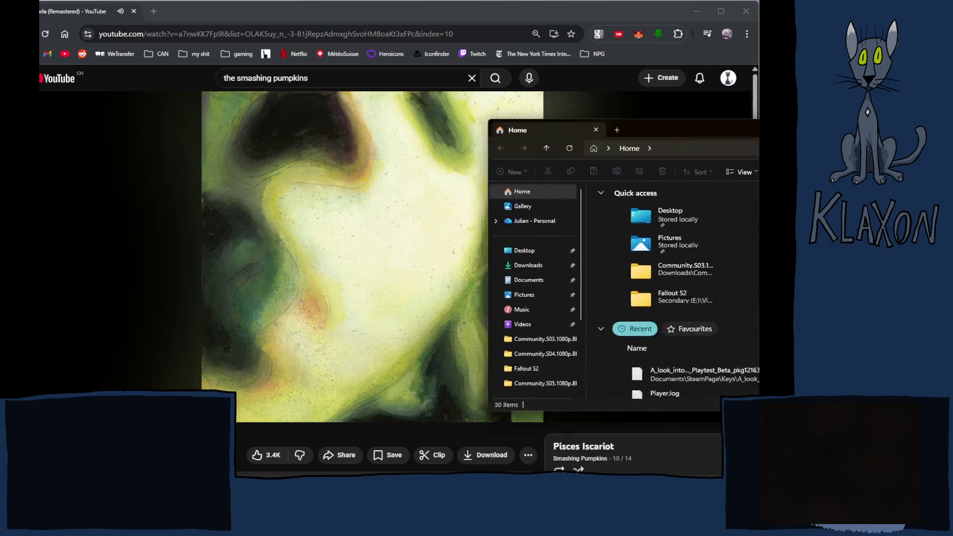
mouse_move(745, 124)
left_mouse_down()
mouse_move(442, 207)
mouse_move(62, 204)
left_mouse_up()
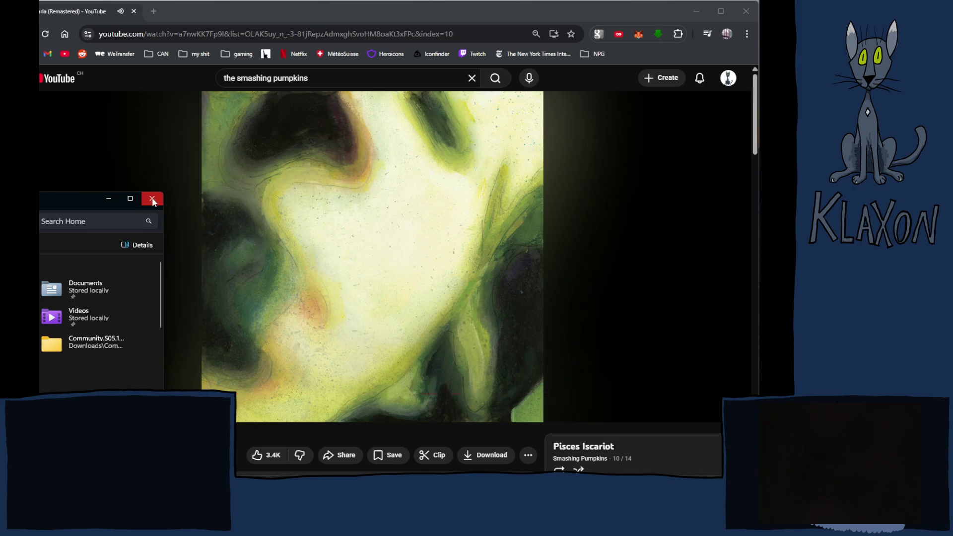
left_click(224, 10)
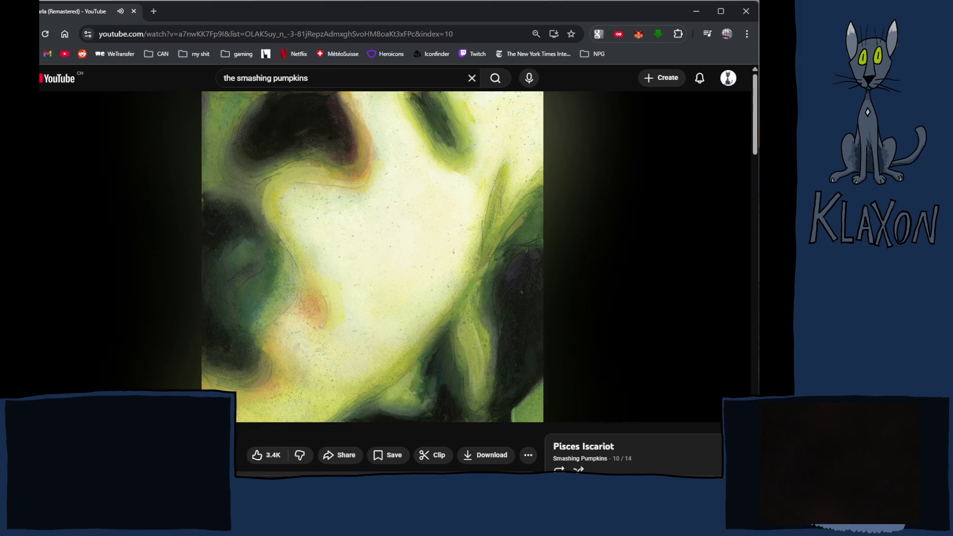
Step: Switch between Explorer and the browser, ending with the YouTube video window active in front
key("alt+Tab")
left_click(154, 197)
key("alt+Tab")
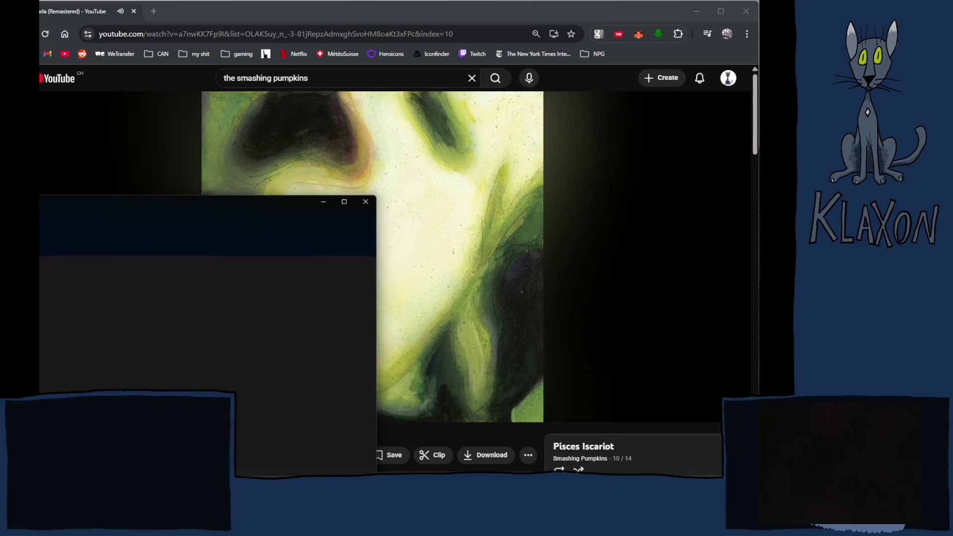
left_click(331, 13)
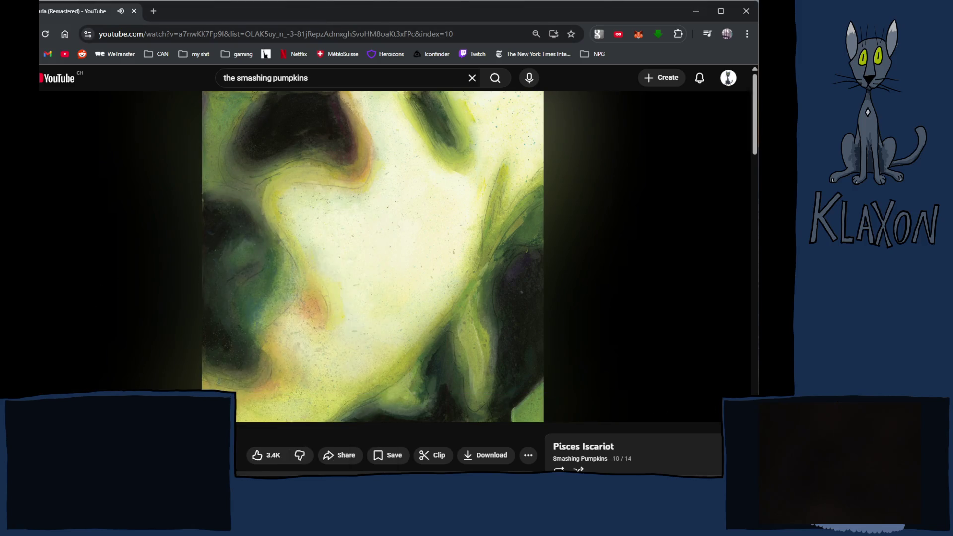
left_click(418, 14)
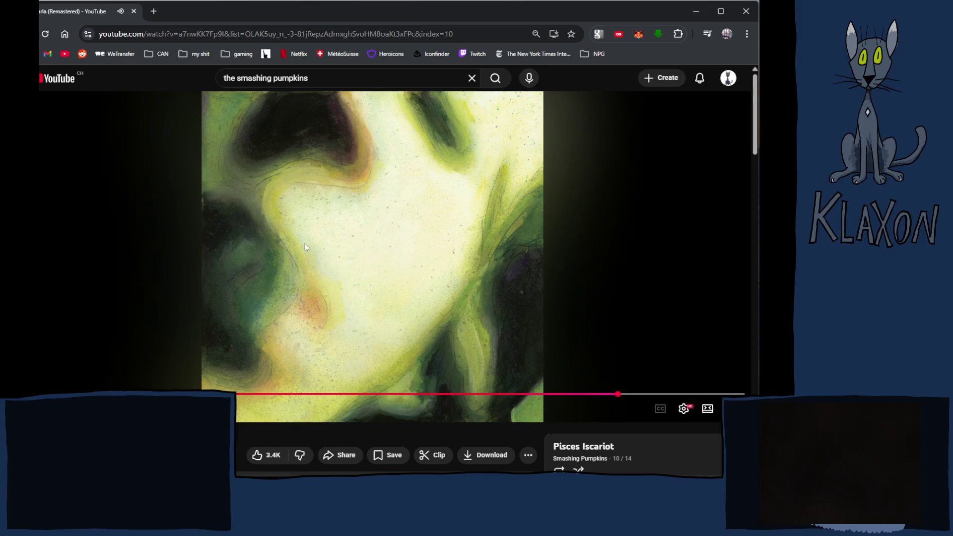